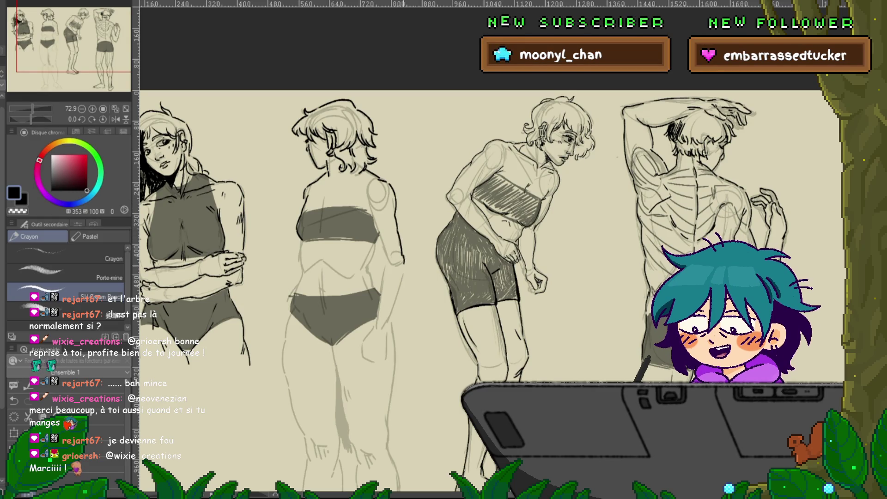
- Scroll the canvas down to work on the leftmost figure's face and long dark hair in pencil
scroll(480, 255, "down", 3)
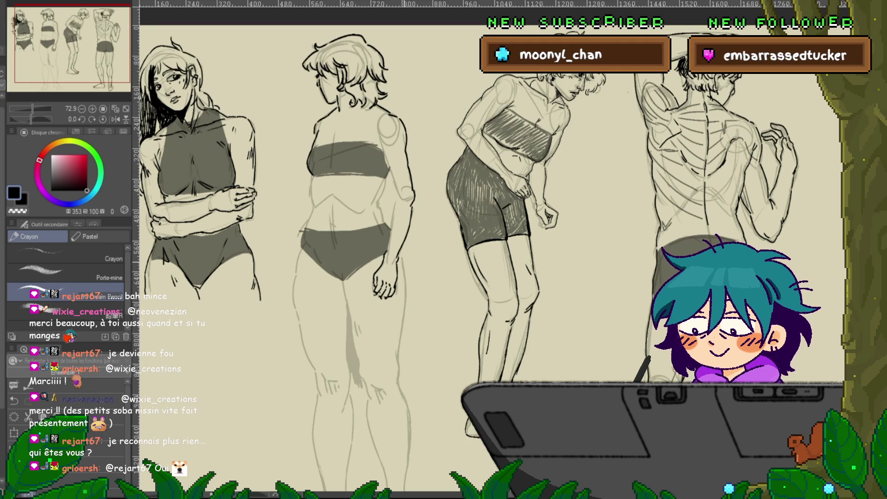
- Scroll the canvas up and down while detailing the first figure's face and wavy hair outline
scroll(490, 254, "up", 2)
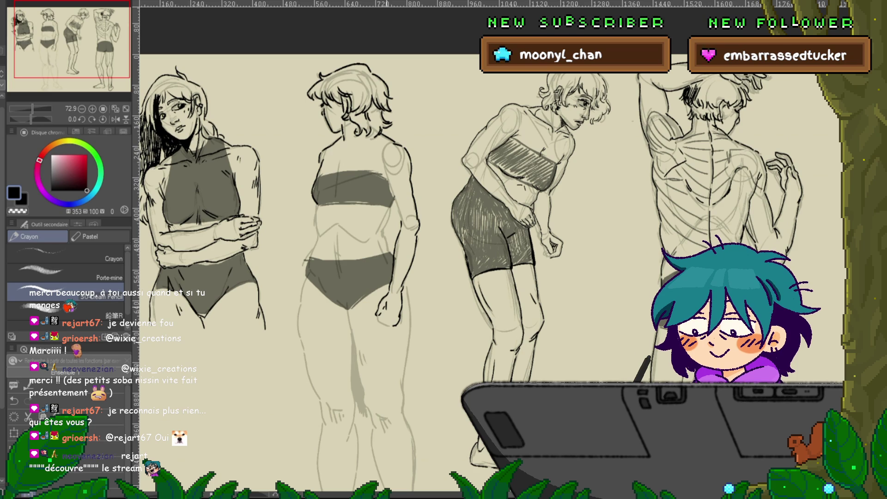
scroll(462, 231, "down", 3)
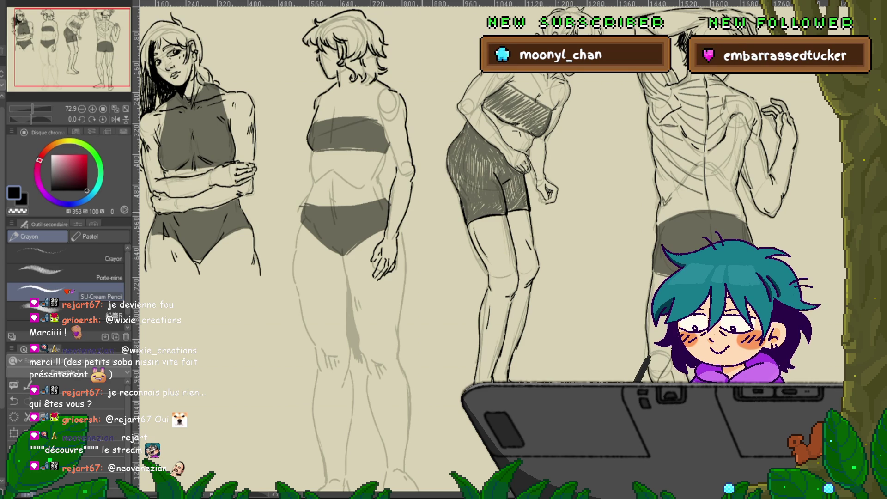
scroll(489, 245, "up", 3)
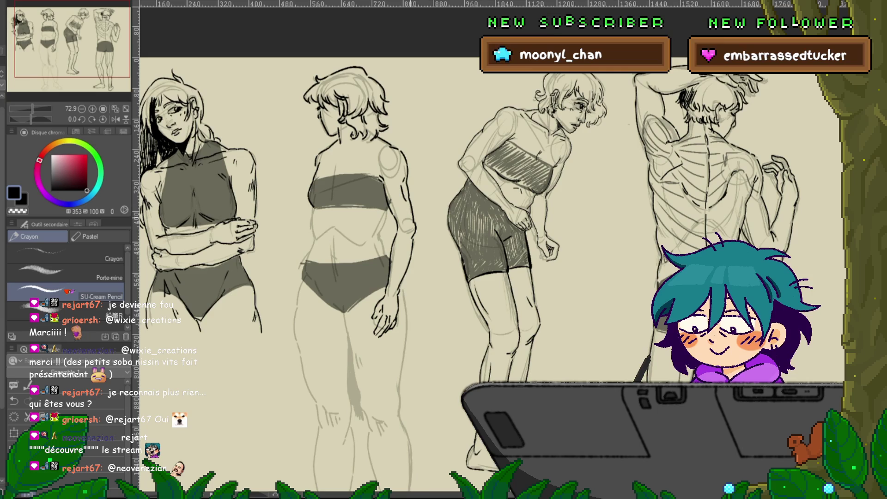
- Pan and scroll the canvas to clean up the leftmost figure's crossed arms and torso outlines
left_click_drag(462, 254, 476, 232)
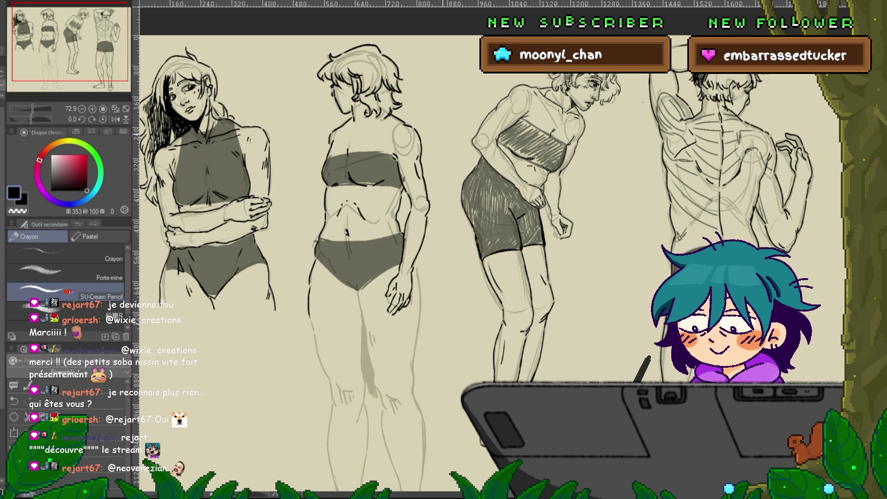
scroll(490, 245, "down", 3)
scroll(490, 245, "down", 3)
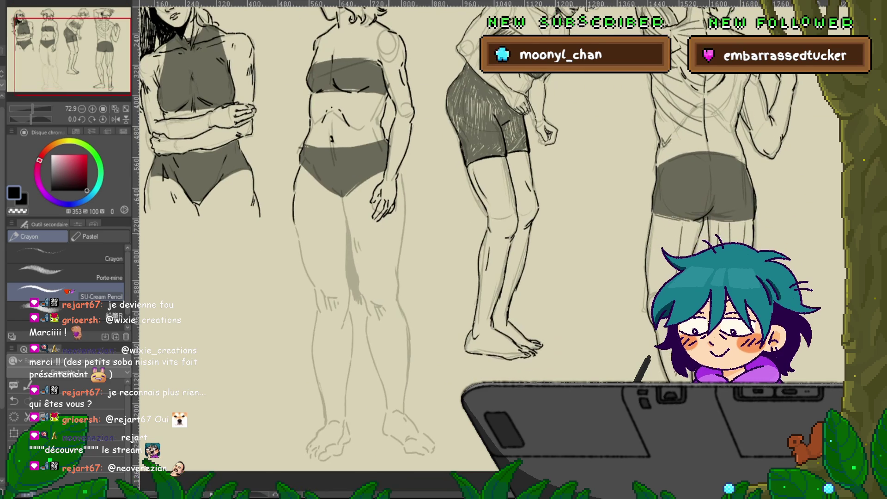
scroll(489, 244, "down", 3)
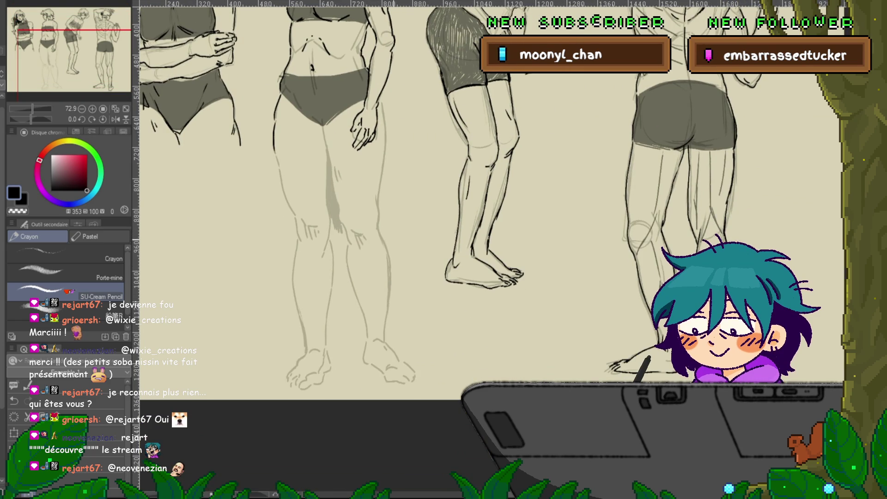
scroll(489, 244, "up", 4)
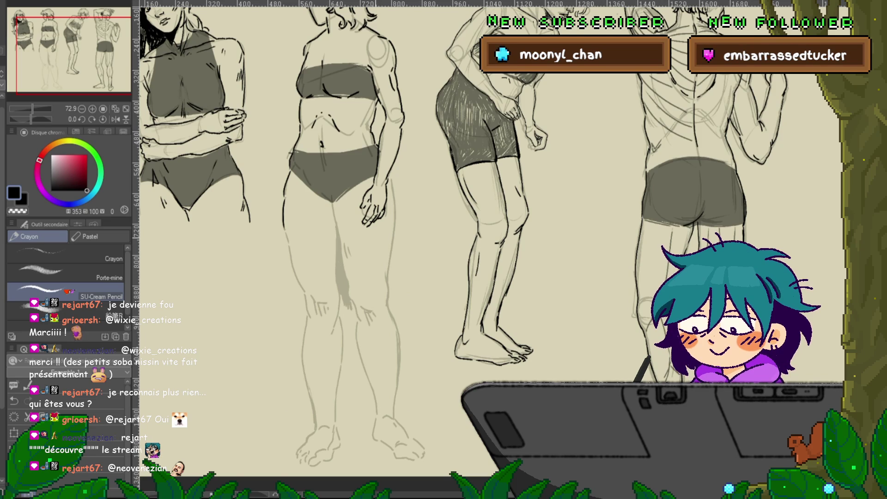
- Zoom out to 50% and undo the stray hair shading stroke on the first figure
scroll(490, 250, "up", 3)
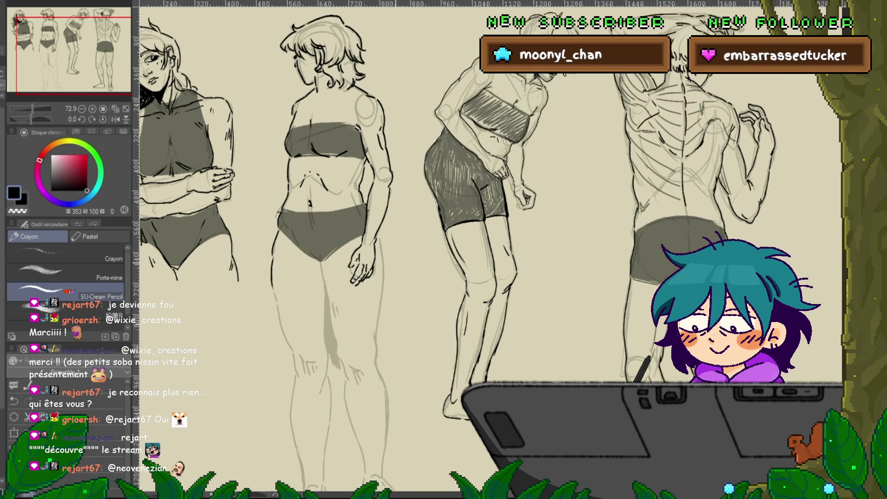
scroll(490, 250, "down", 1)
scroll(490, 249, "down", 2)
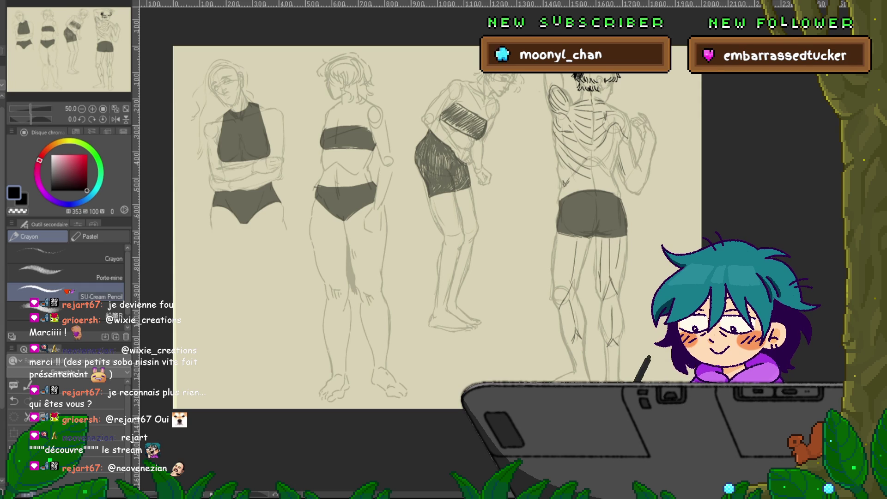
key("ctrl+z")
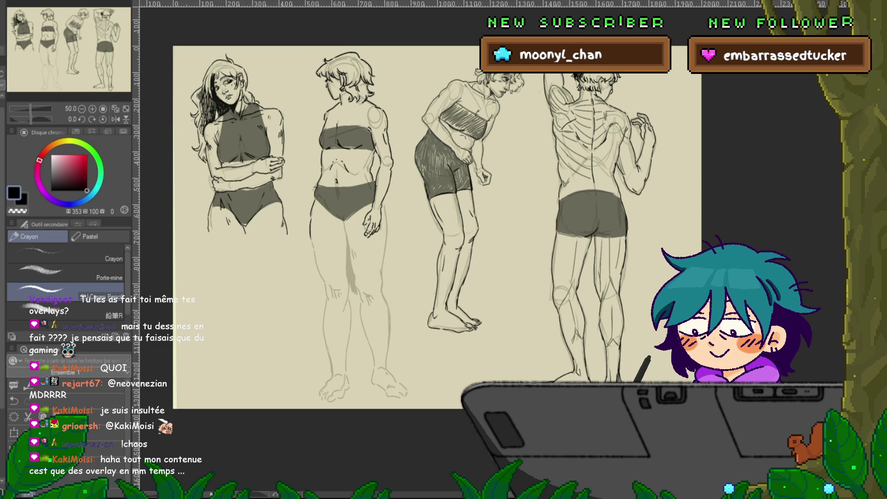
- Pan the figure sheet and zoom to 55% to refine the middle figures' heads
left_click_drag(437, 226, 505, 226)
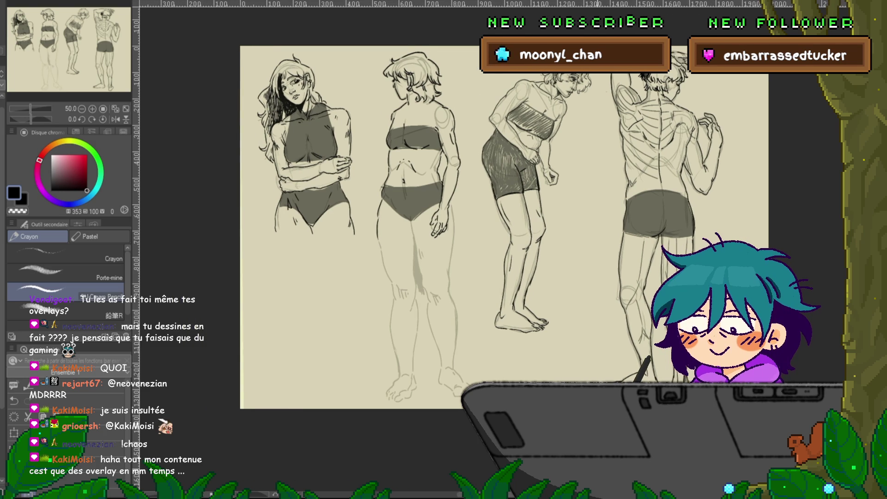
scroll(463, 250, "up", 2)
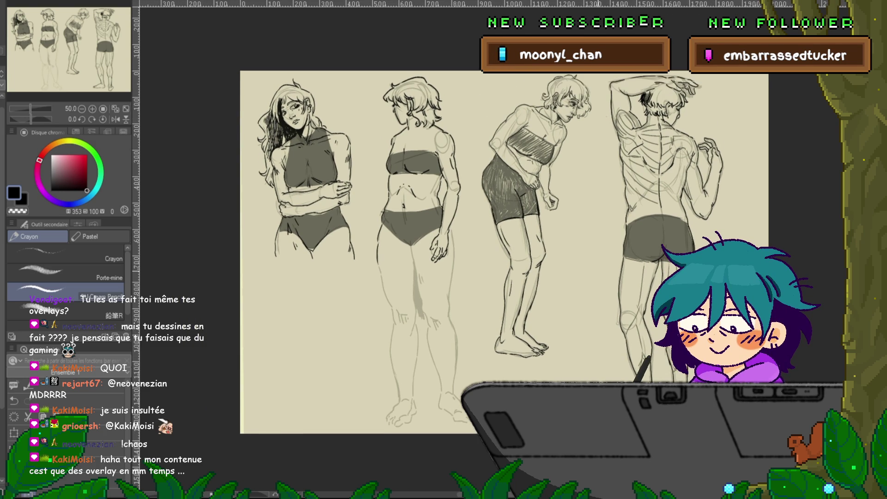